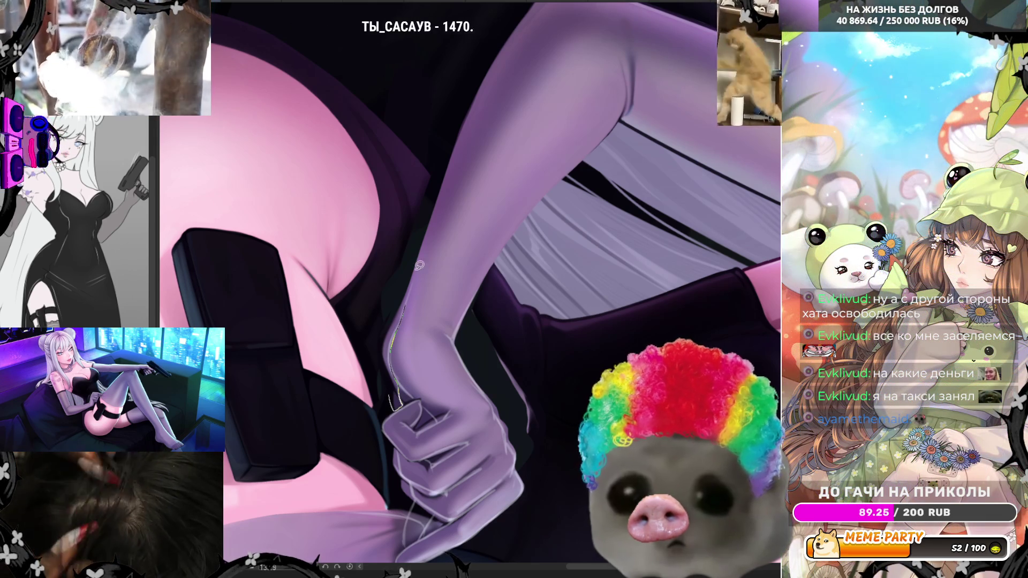
Draw a thin light rim line along the purple arm's edge, then reframe the view toward the hand
drag(345, 253, 347, 409)
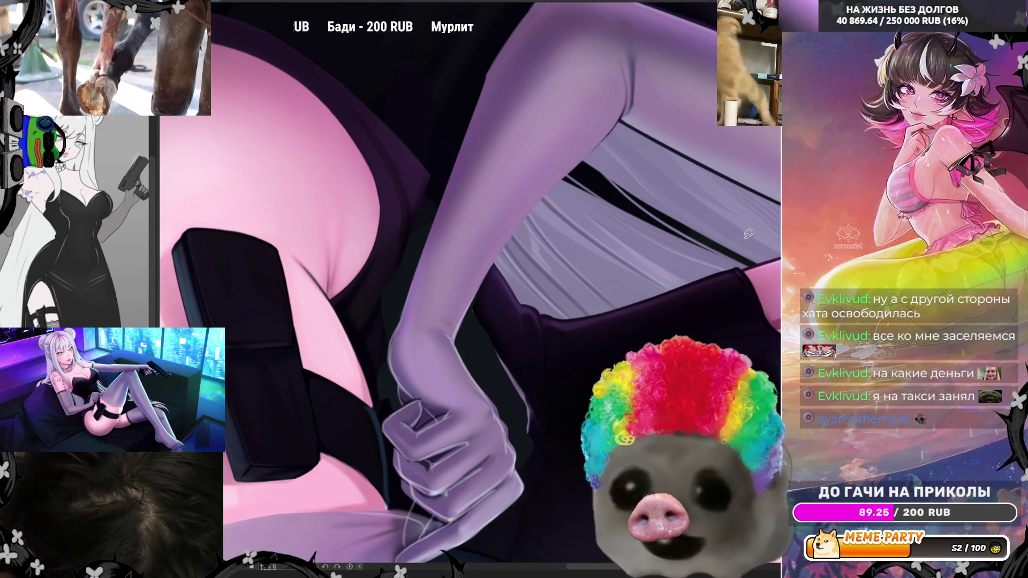
drag(428, 267, 428, 332)
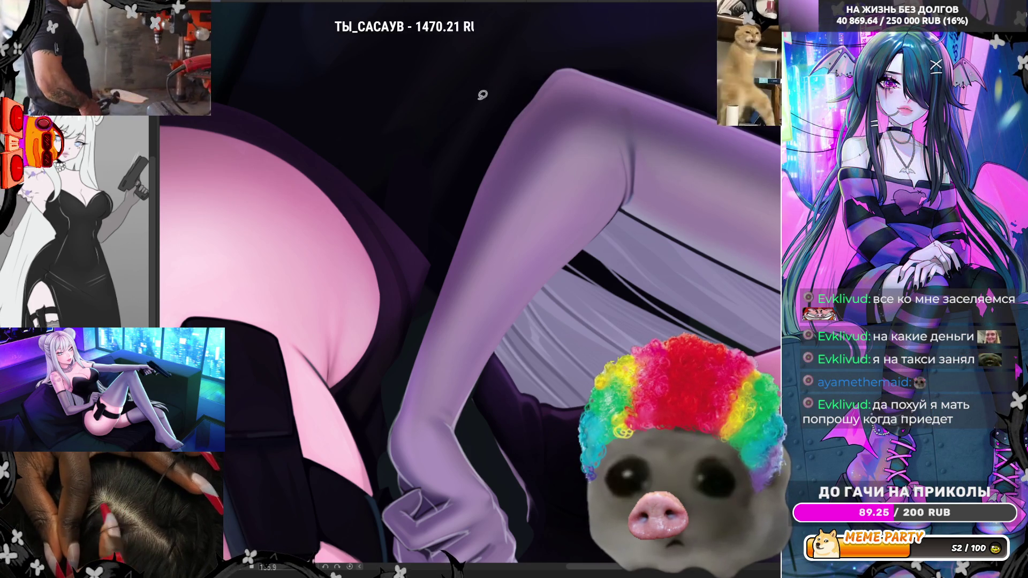
drag(472, 130, 513, 278)
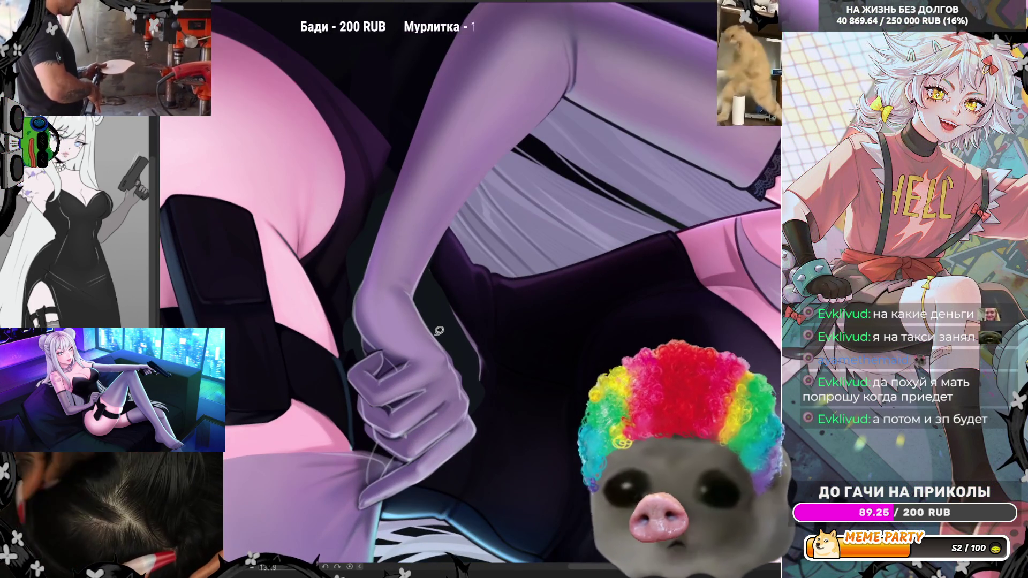
Zoom in, undo the light stroke on the hand's right edge, and add a dark line down the fist's left edge
scroll(439, 332, up, 2)
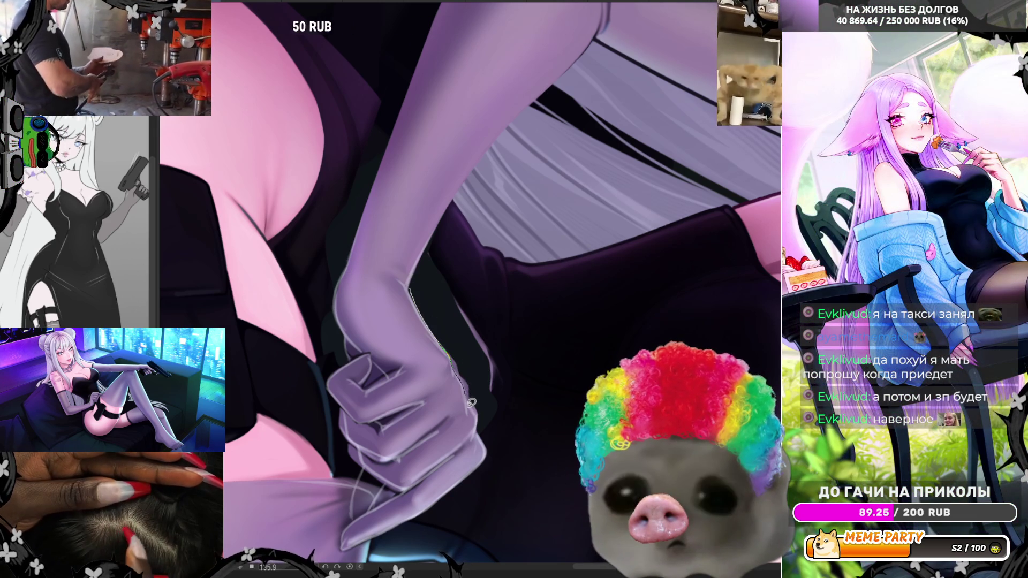
key(ctrl+z)
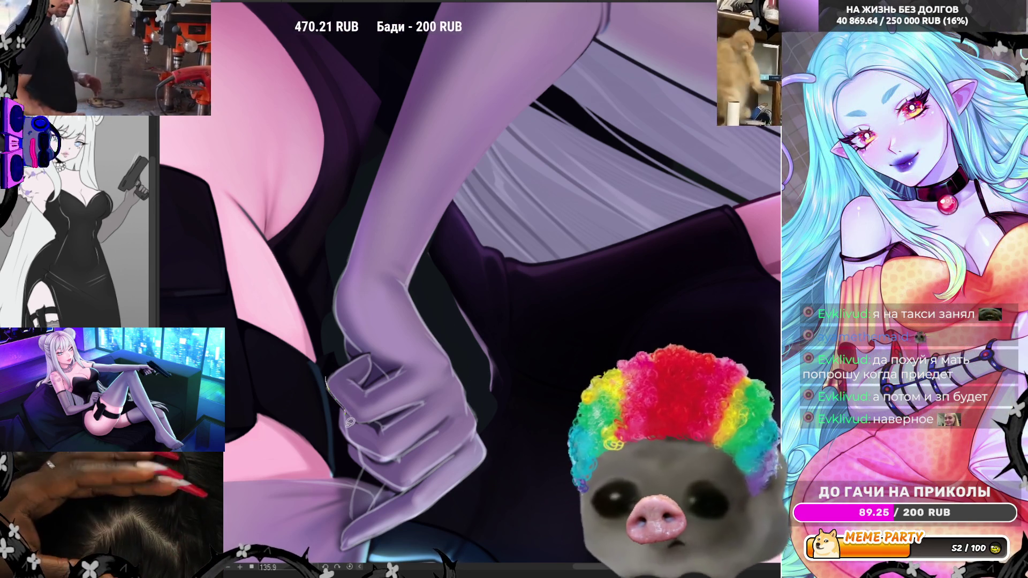
drag(333, 389, 362, 452)
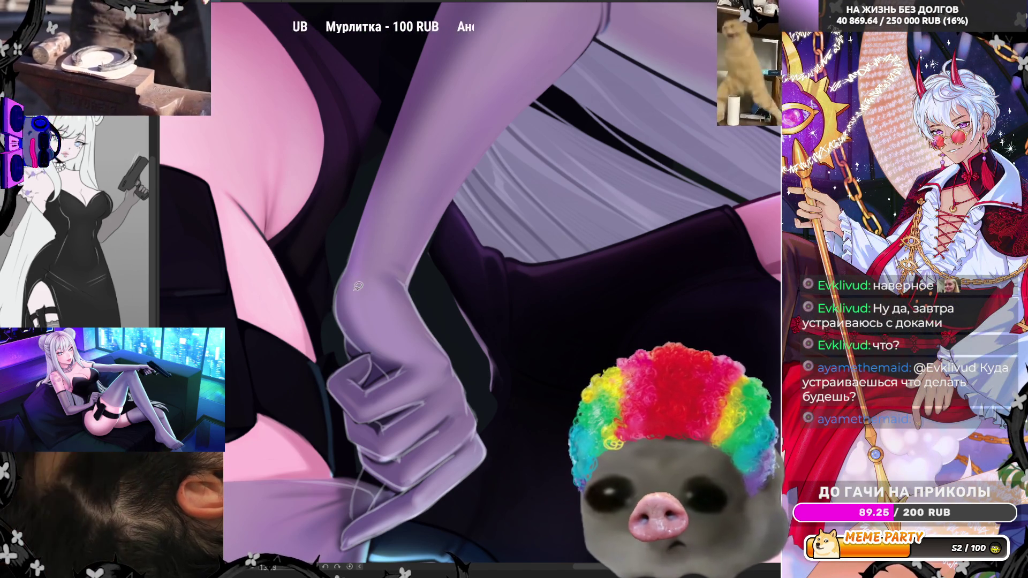
Paint a thin yellowish highlight stroke along the gloved forearm's edge
drag(338, 293, 353, 338)
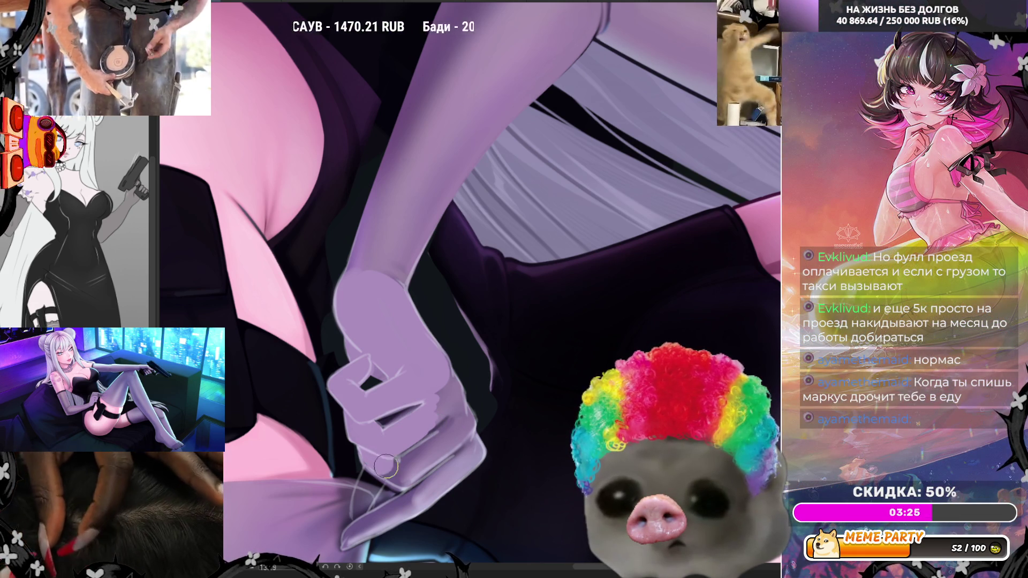
Airbrush lighter purple over the gloved fingers and fill the sliver beside the hand with dark shadow
mouse_move(386, 466)
mouse_down()
mouse_move(404, 474)
mouse_move(444, 435)
mouse_move(388, 463)
mouse_move(371, 449)
mouse_up()
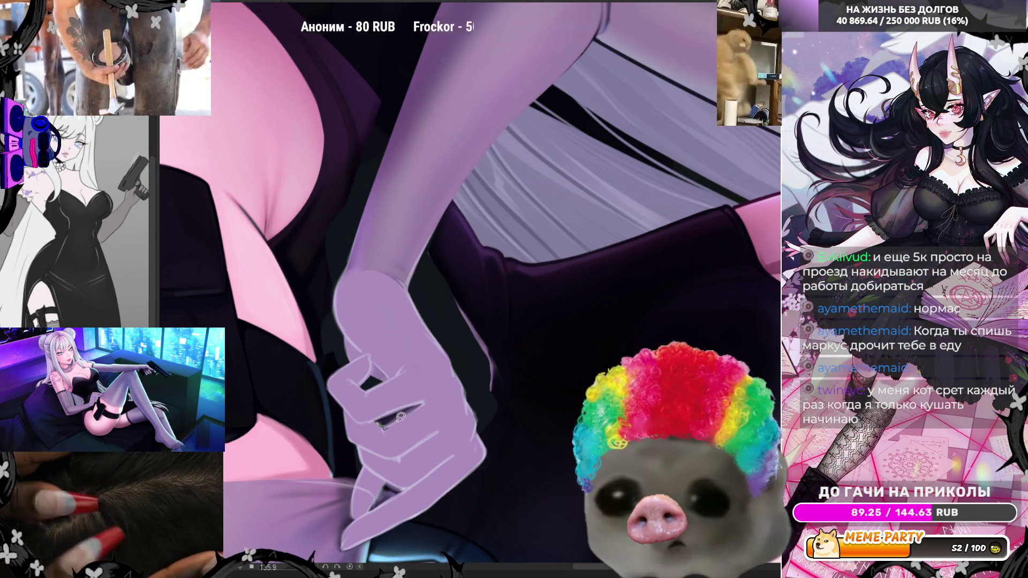
drag(401, 407, 385, 415)
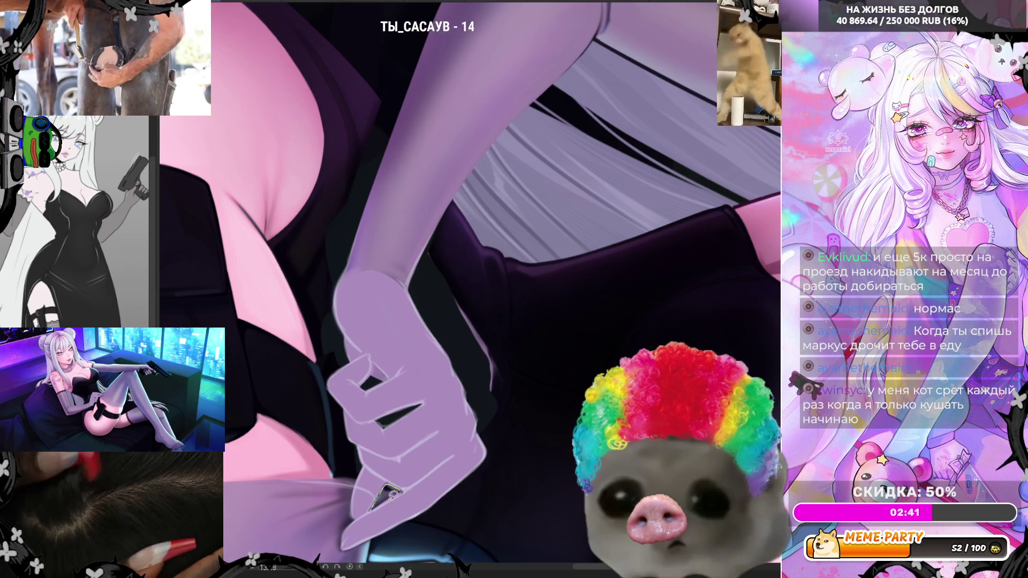
Reset the canvas rotation and pan over to the hand pinching the pink fabric near the thigh
click(350, 567)
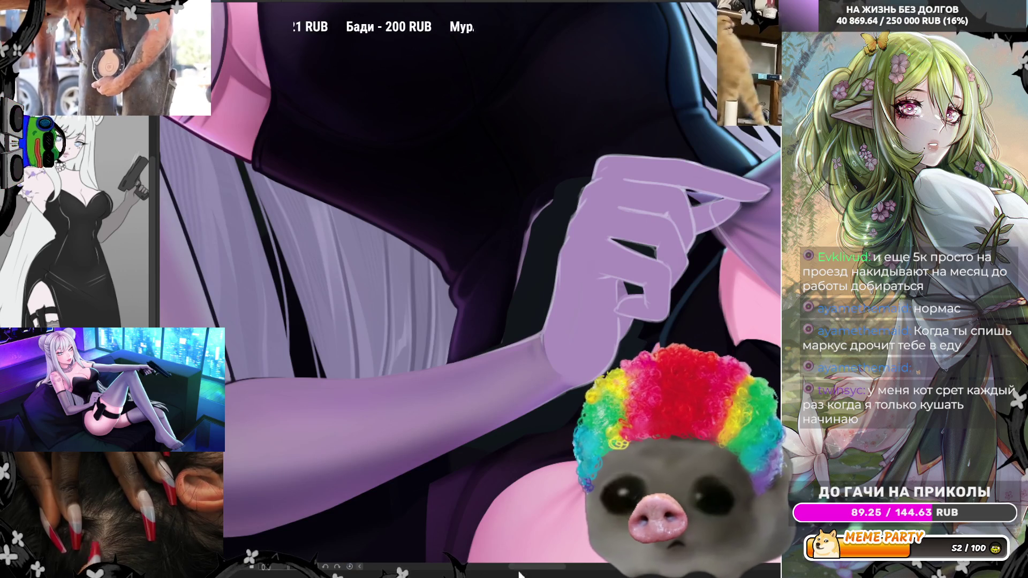
drag(520, 574, 538, 573)
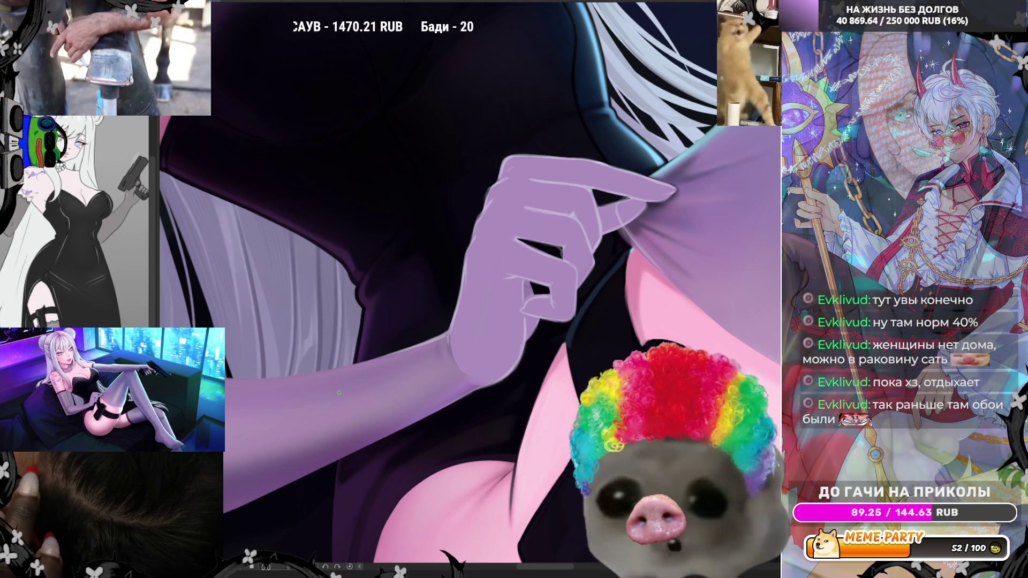
scroll(392, 289, down, 4)
Zoom in closely on the fabric-tugging hand to rework its finger outlines and knuckle shading
scroll(392, 339, up, 3)
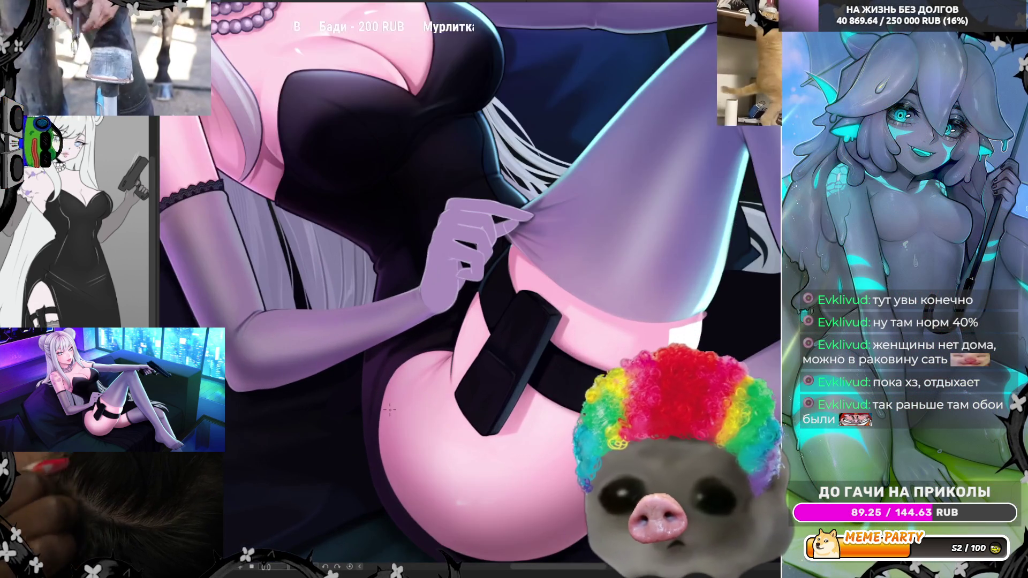
scroll(396, 400, up, 1)
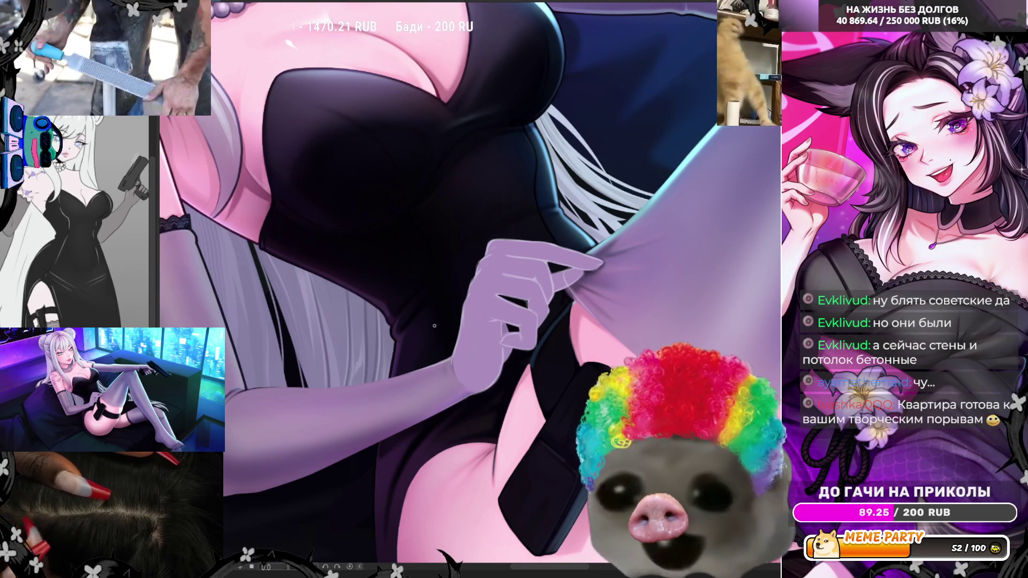
scroll(524, 263, up, 3)
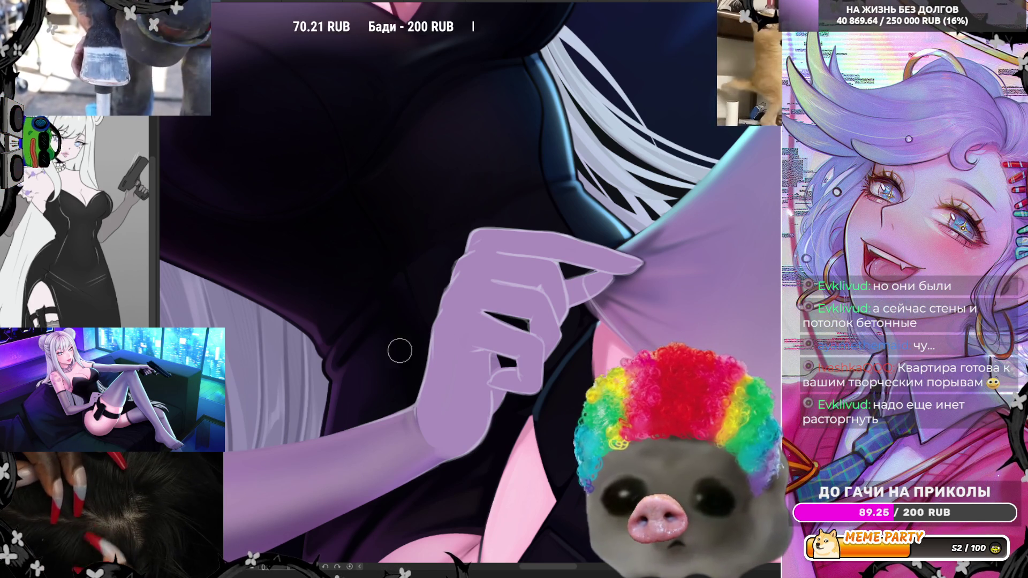
Zoom in on the pinching fingertips to clean their edges and highlights, then zoom back out
scroll(397, 351, down, 2)
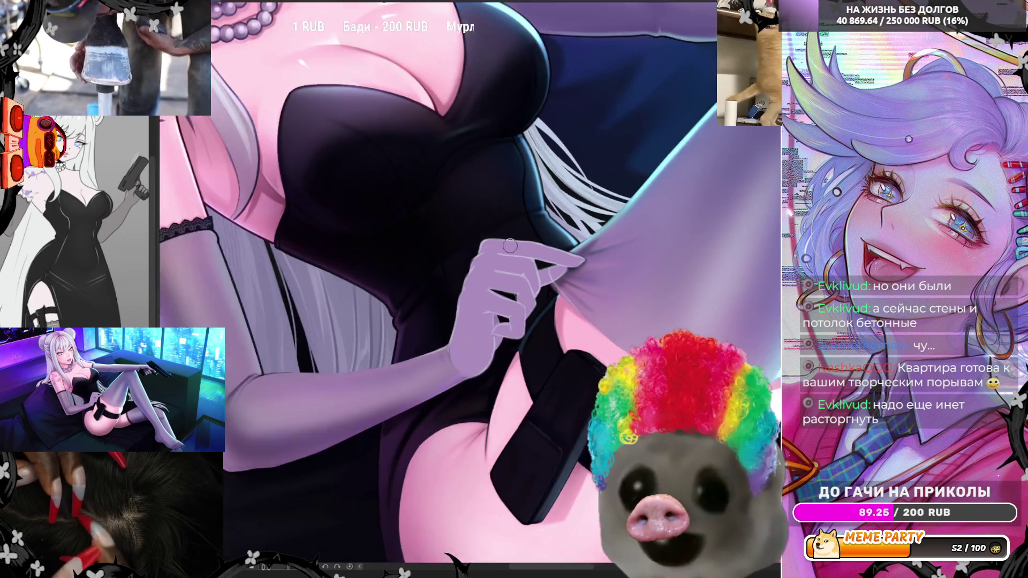
scroll(560, 212, up, 2)
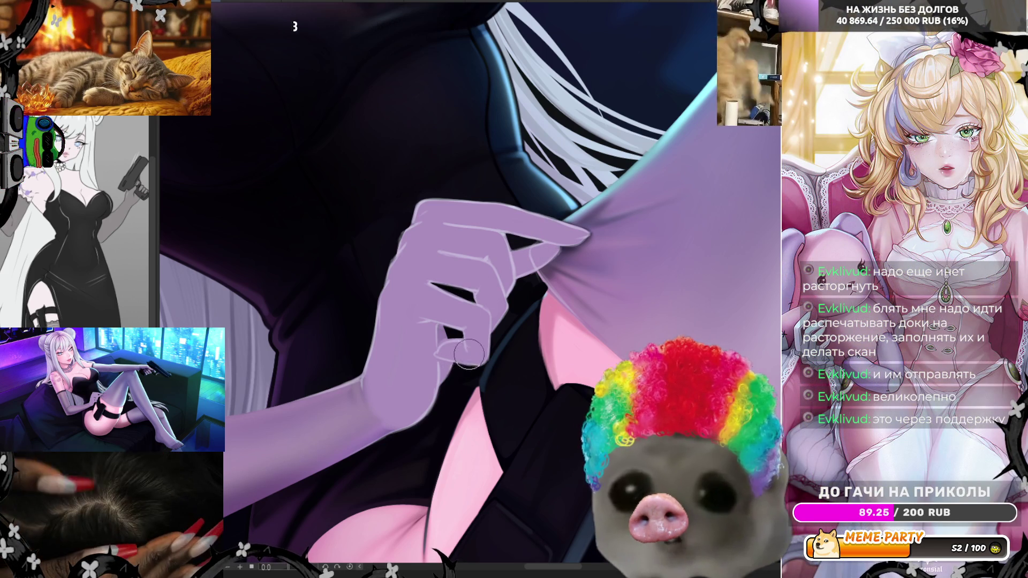
scroll(660, 378, down, 1)
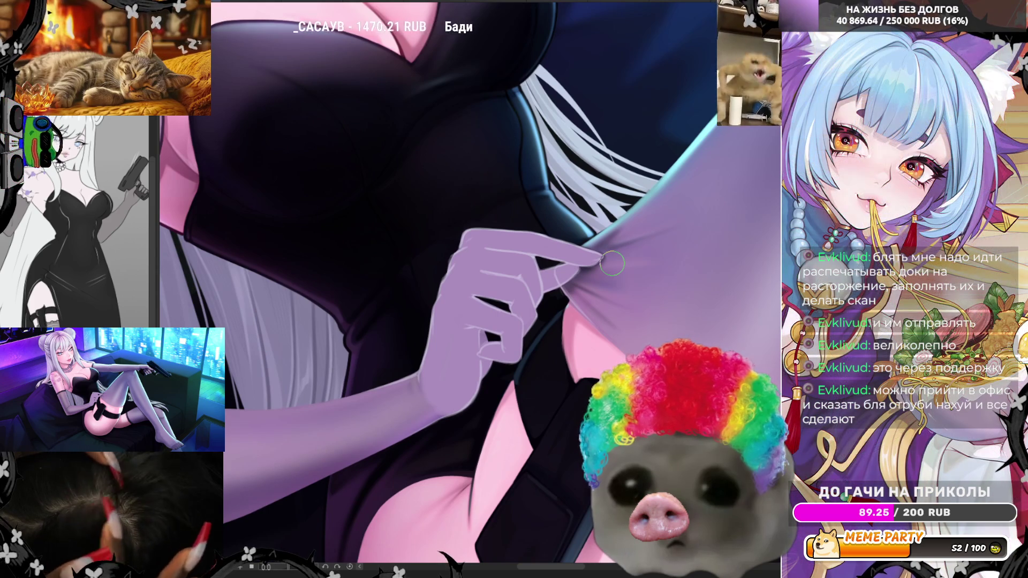
scroll(612, 263, down, 3)
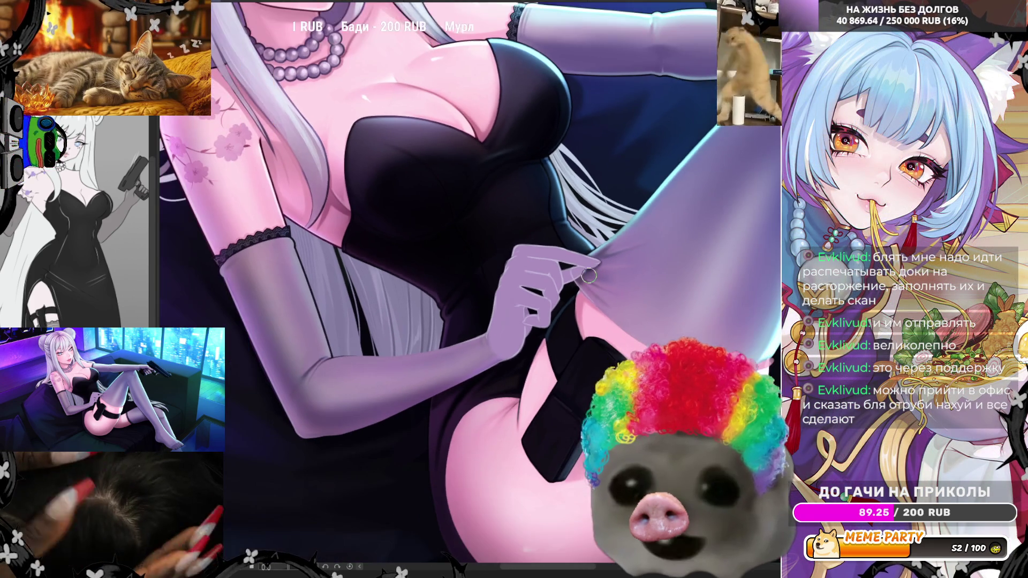
scroll(589, 275, up, 3)
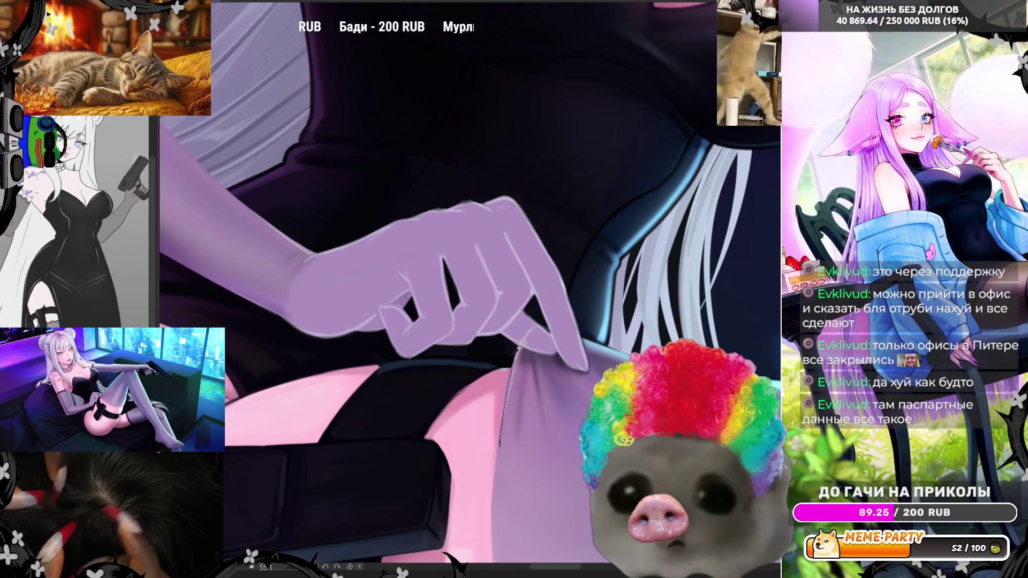
key(ctrl+z)
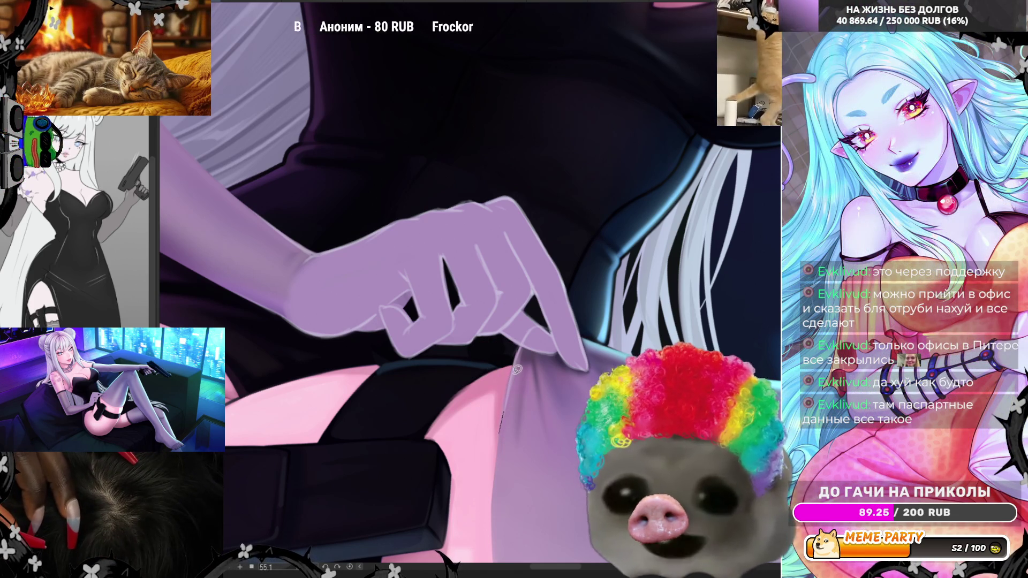
key(ctrl+z)
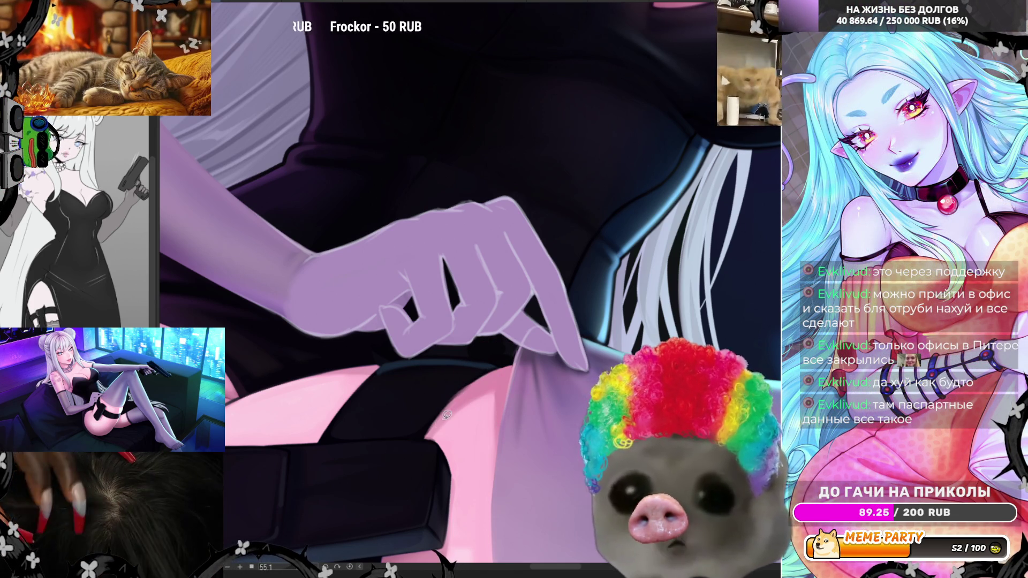
mouse_move(427, 432)
mouse_down()
mouse_move(464, 386)
mouse_move(517, 366)
mouse_up()
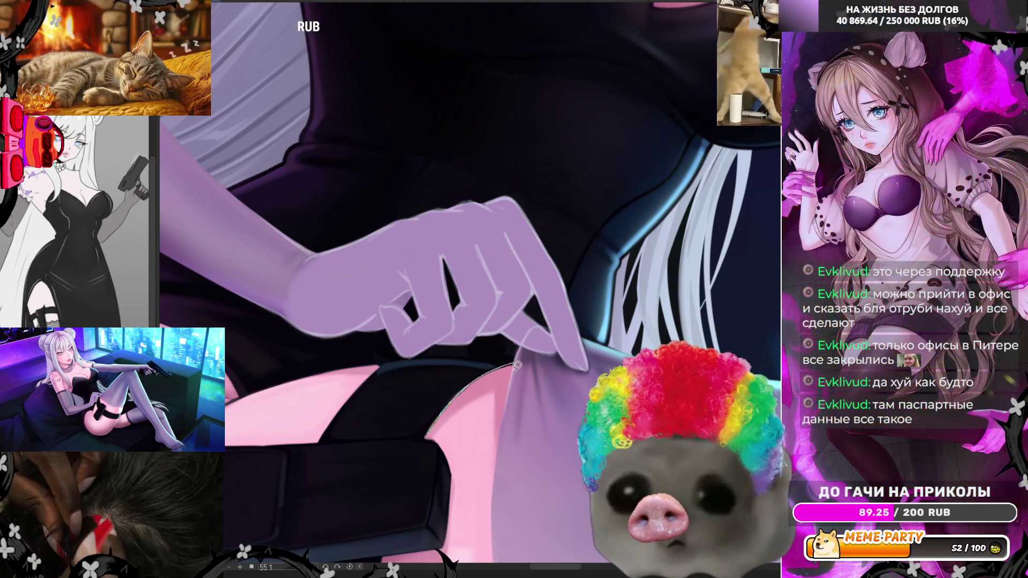
key(ctrl+z)
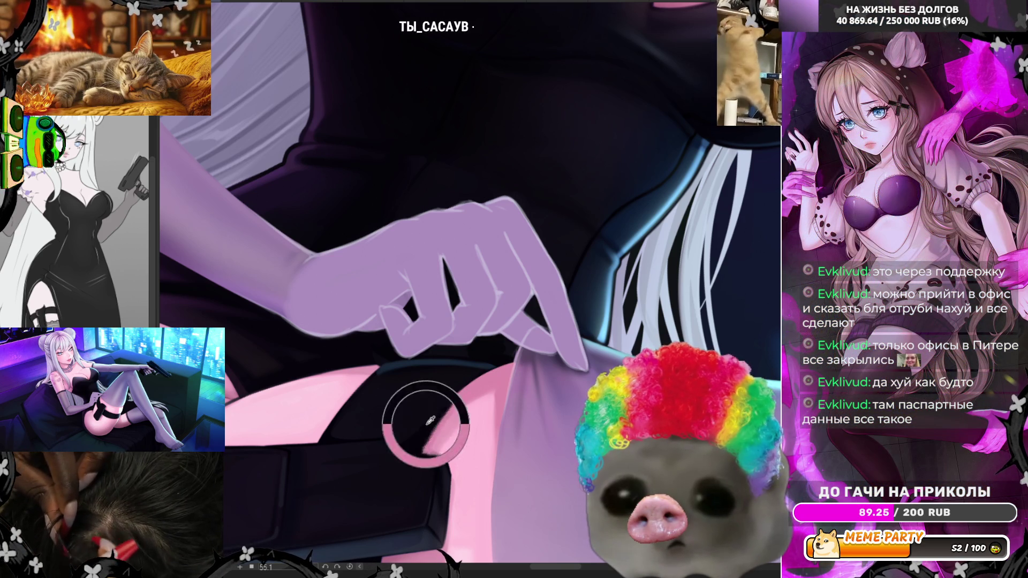
drag(425, 437, 490, 370)
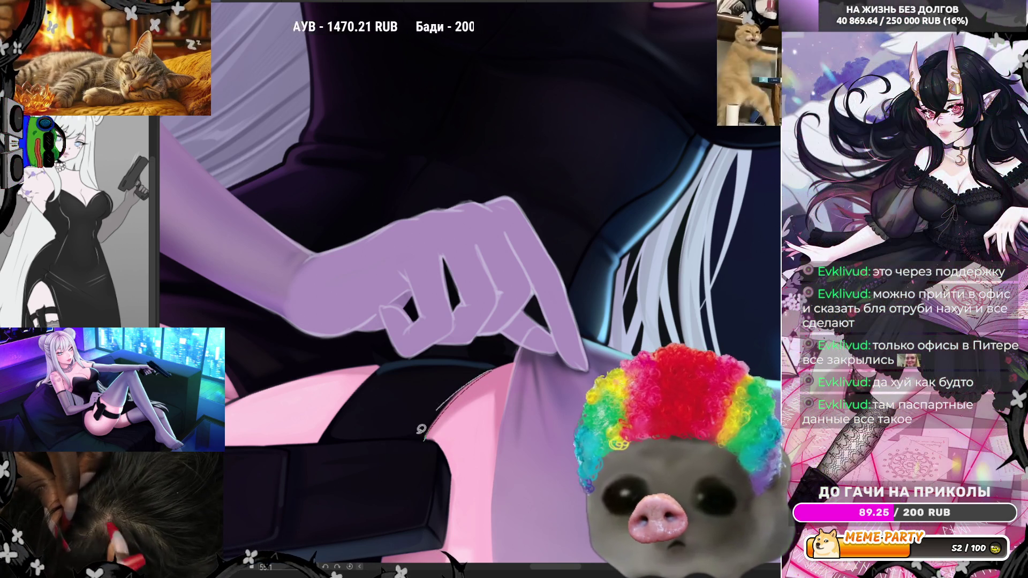
key(ctrl+z)
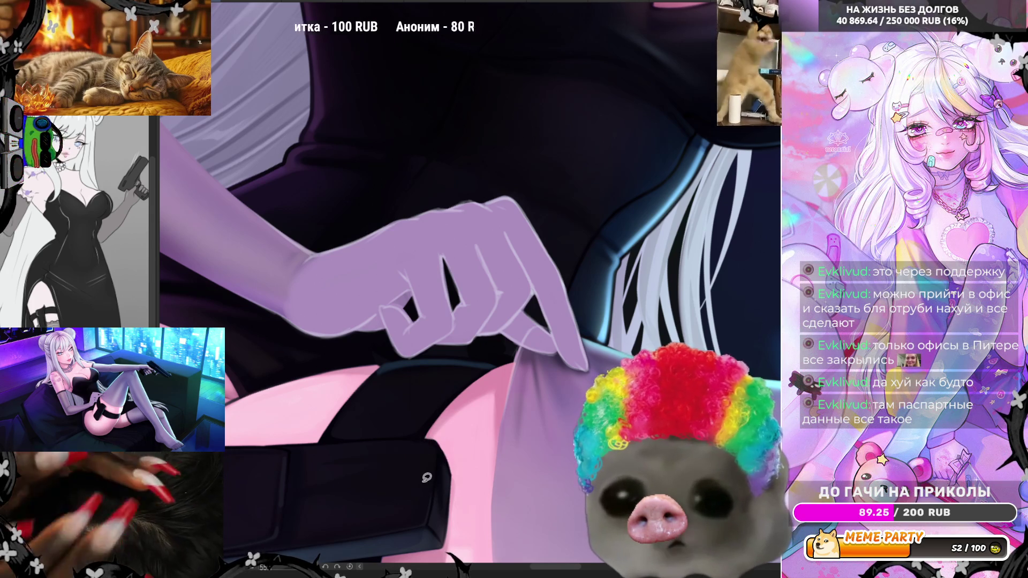
Lasso the dark crease stroke below the pinching fingers and erase it from the thigh
scroll(537, 321, down, 5)
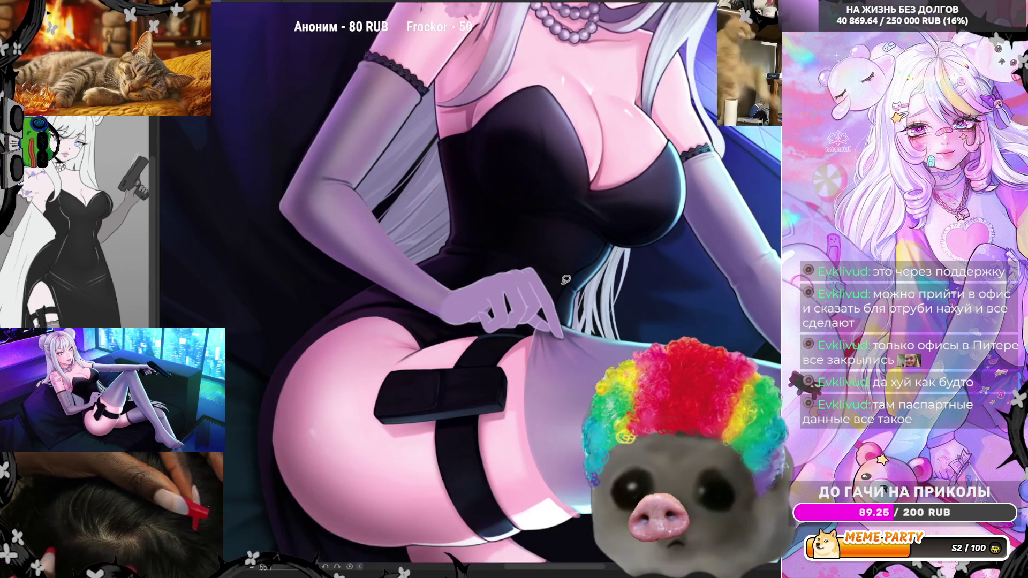
scroll(537, 320, up, 5)
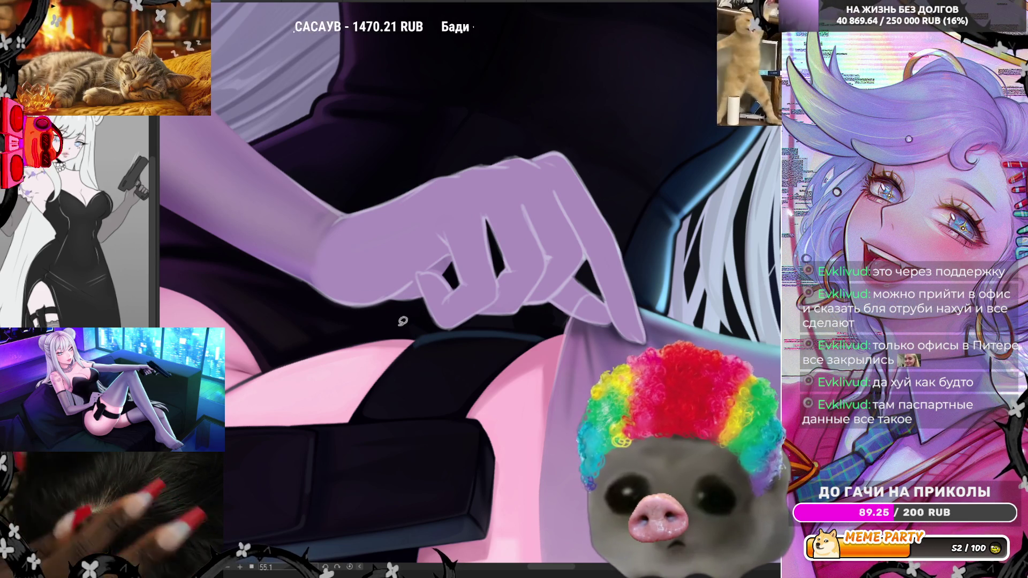
mouse_move(375, 339)
mouse_down()
mouse_move(385, 339)
mouse_move(327, 347)
mouse_move(432, 329)
mouse_up()
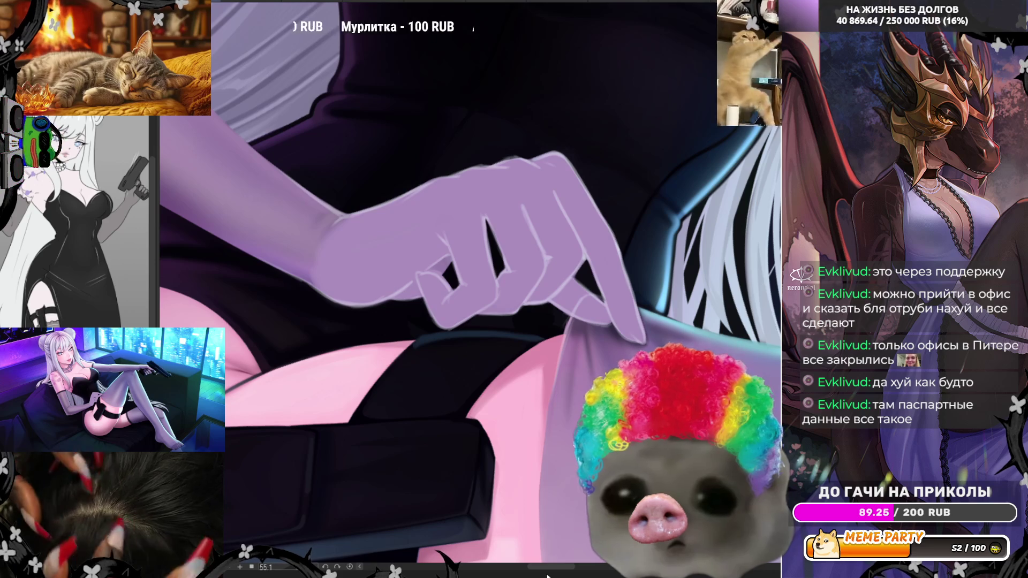
mouse_move(547, 575)
mouse_down()
mouse_move(464, 374)
mouse_move(501, 380)
mouse_up()
drag(425, 411, 429, 411)
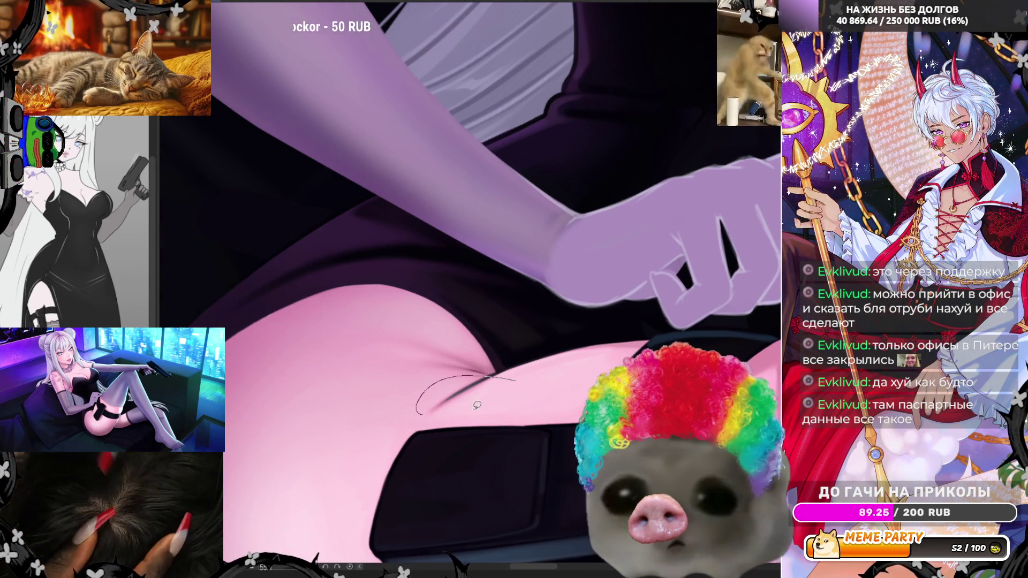
drag(477, 405, 482, 399)
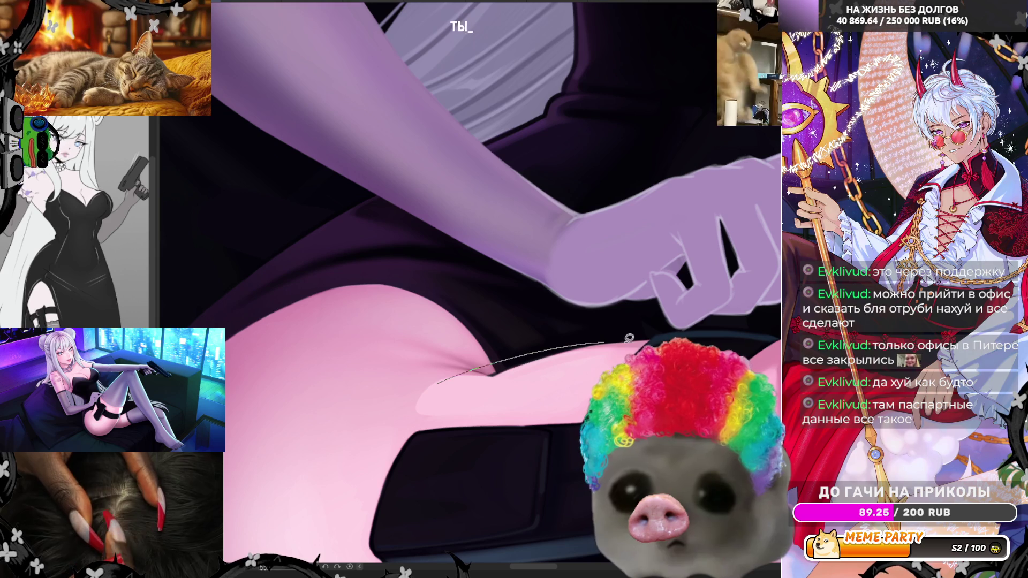
Trace a selection along the hem on the thigh and rotate the view toward the forearm and holster
mouse_move(430, 374)
mouse_down()
mouse_move(647, 344)
mouse_move(594, 349)
mouse_up()
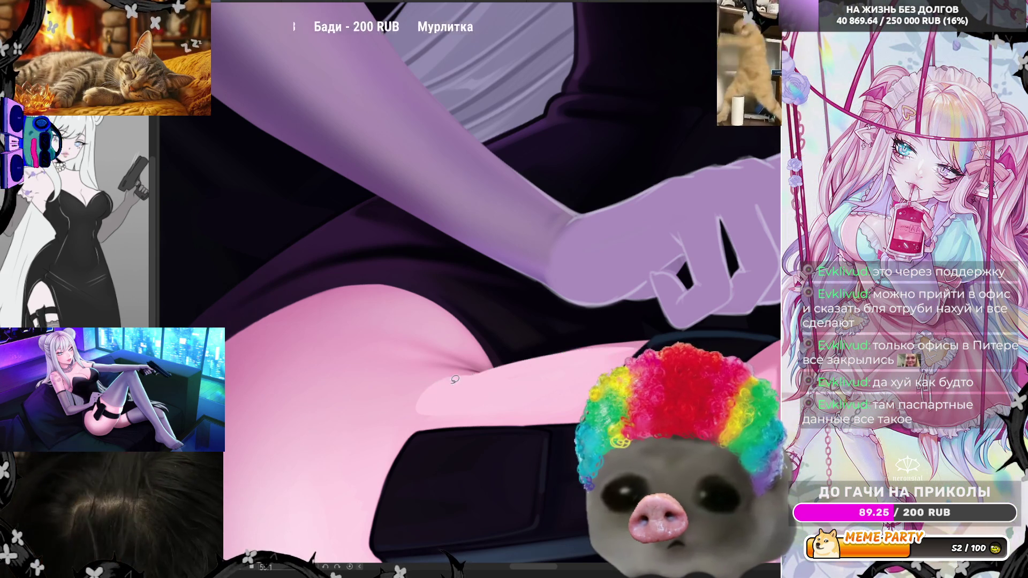
drag(612, 349, 603, 336)
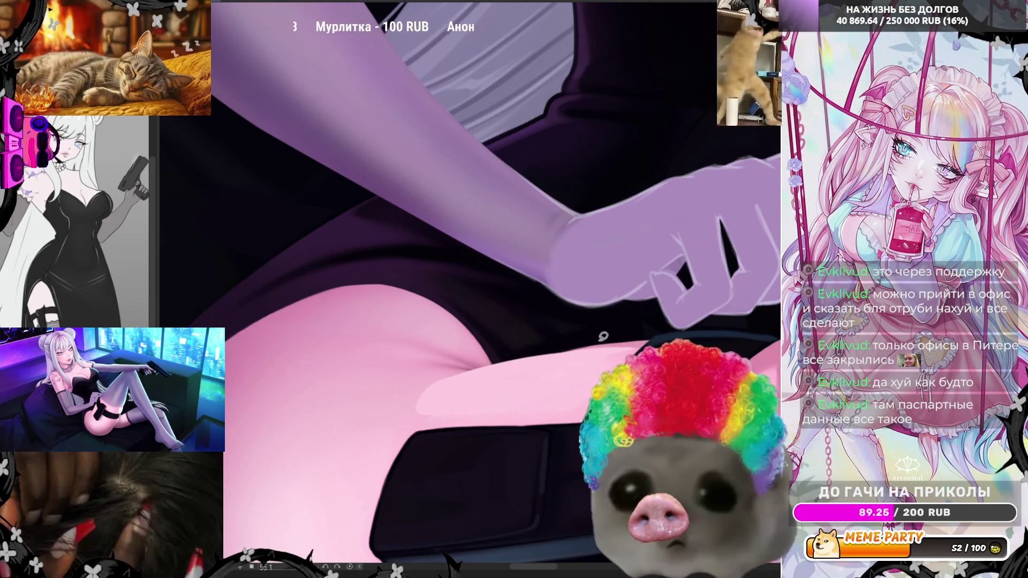
drag(296, 573, 529, 123)
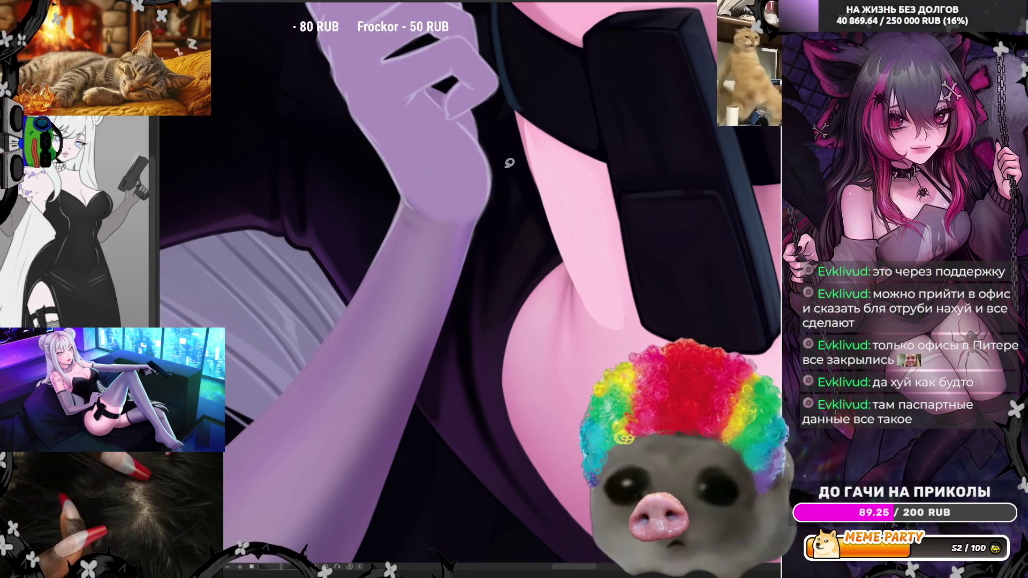
Paint a light highlight along the pink thigh edge and extend it further up beside the forearm
drag(530, 117, 575, 276)
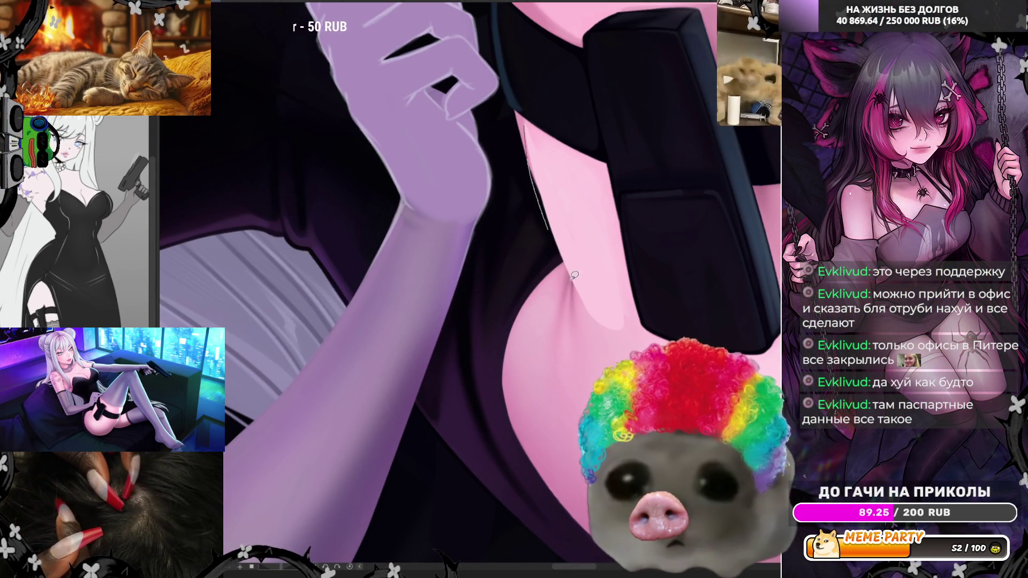
mouse_move(597, 312)
mouse_down()
mouse_move(562, 265)
mouse_move(532, 144)
mouse_move(549, 225)
mouse_move(602, 309)
mouse_up()
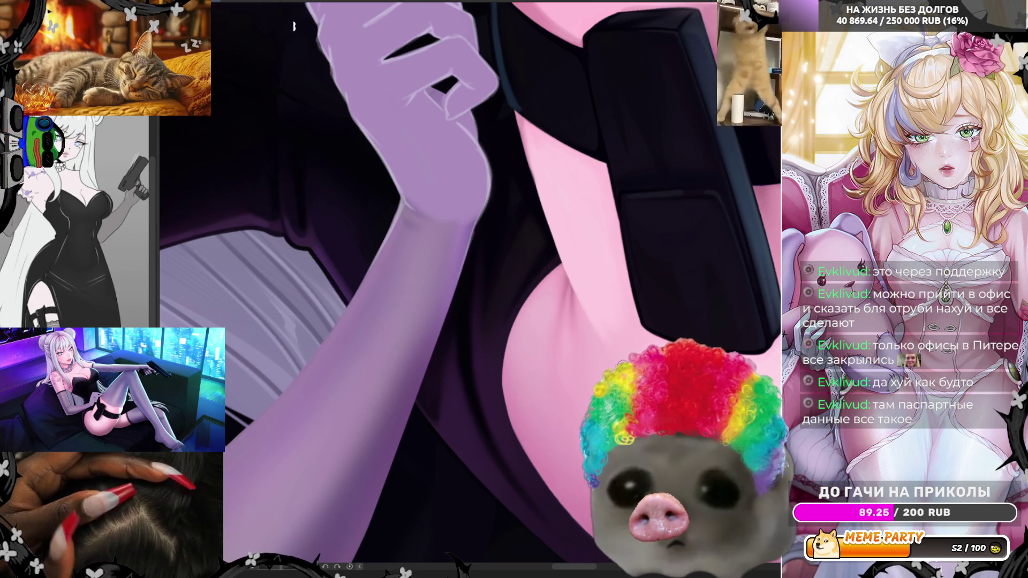
Reset the view upright, zoom into the hip, and paint a pale highlight along the pinched dress edge
scroll(619, 337, down, 6)
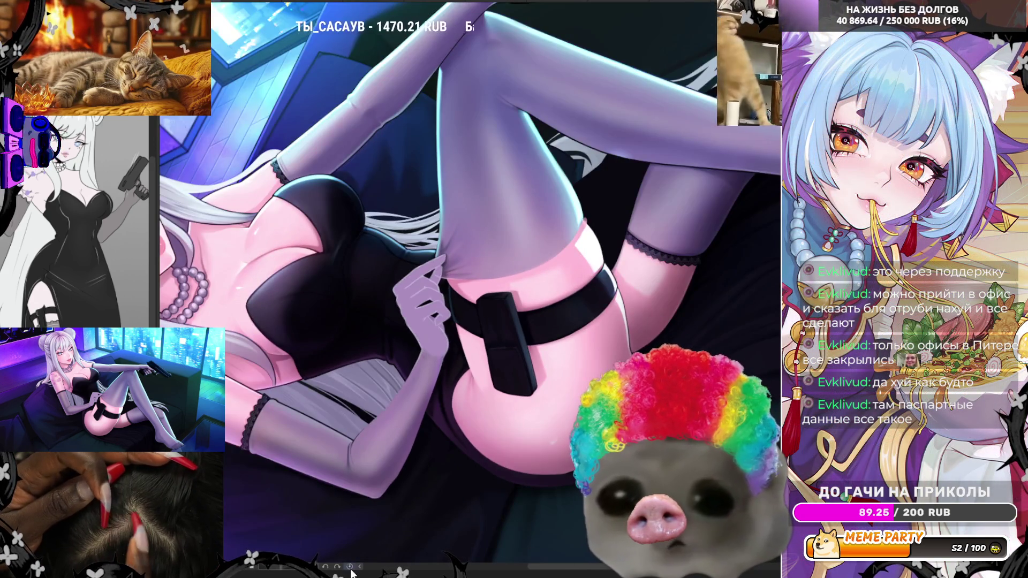
click(349, 566)
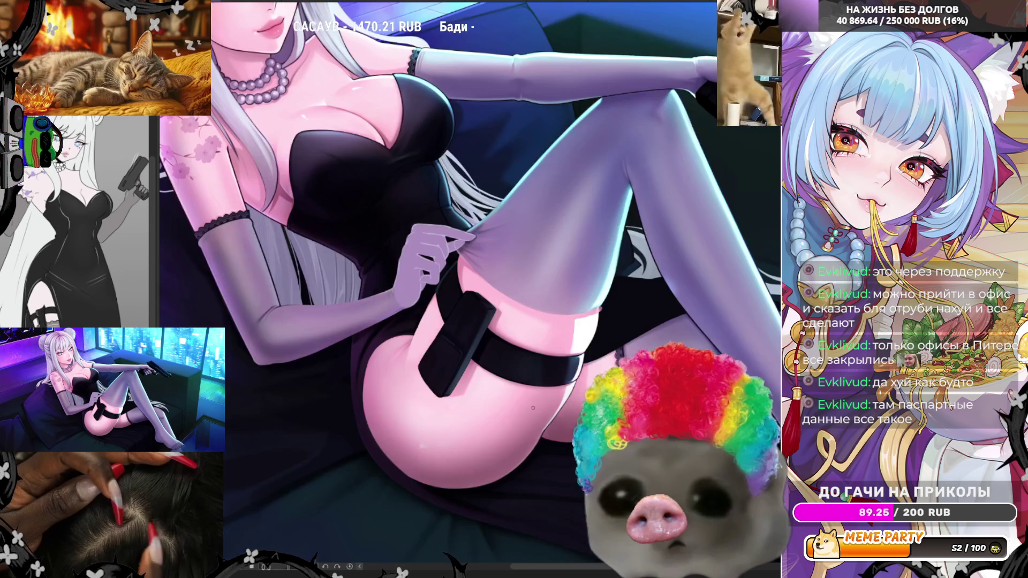
scroll(495, 349, up, 5)
scroll(495, 348, up, 3)
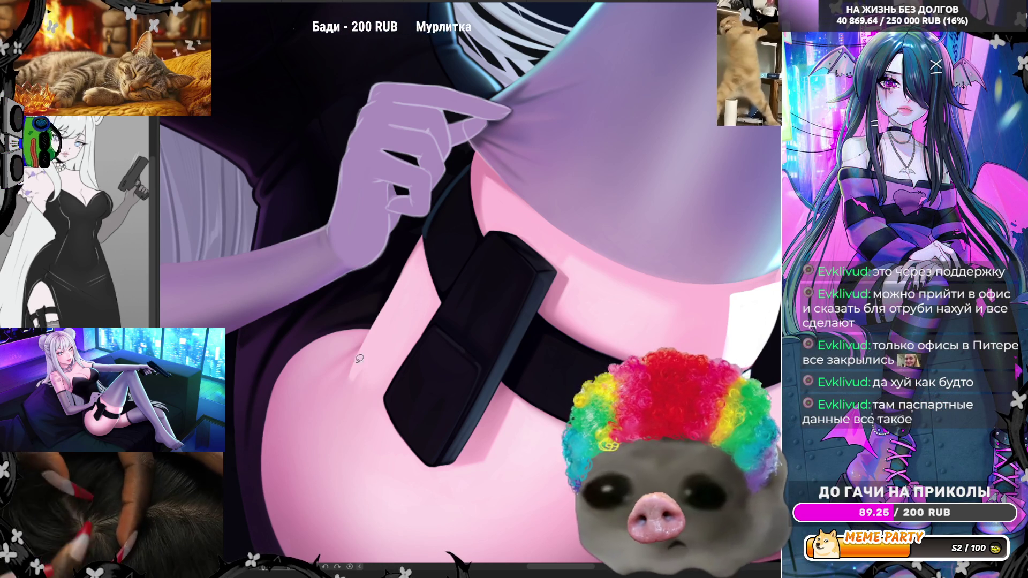
drag(347, 383, 396, 279)
drag(420, 244, 345, 383)
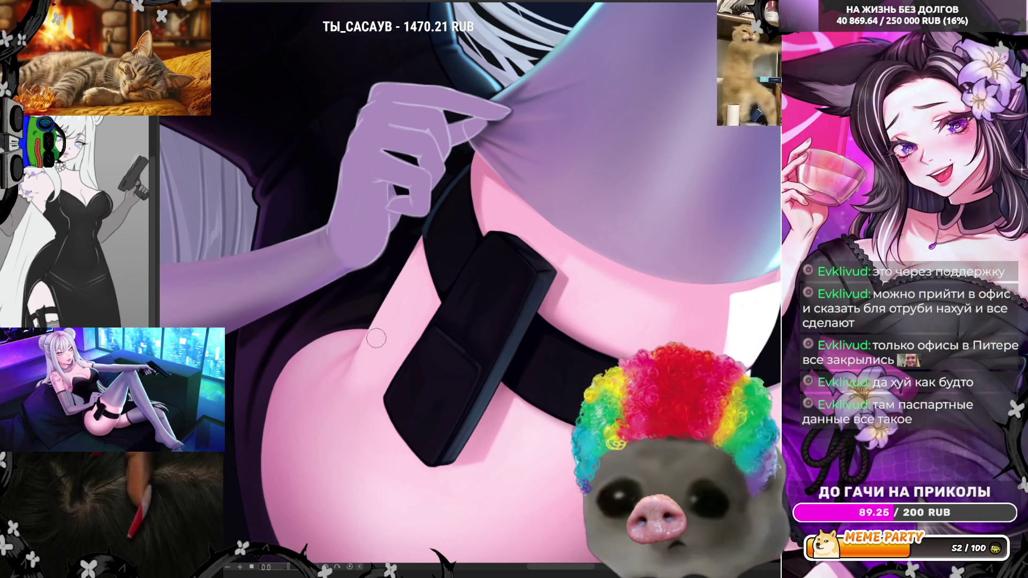
scroll(445, 331, down, 5)
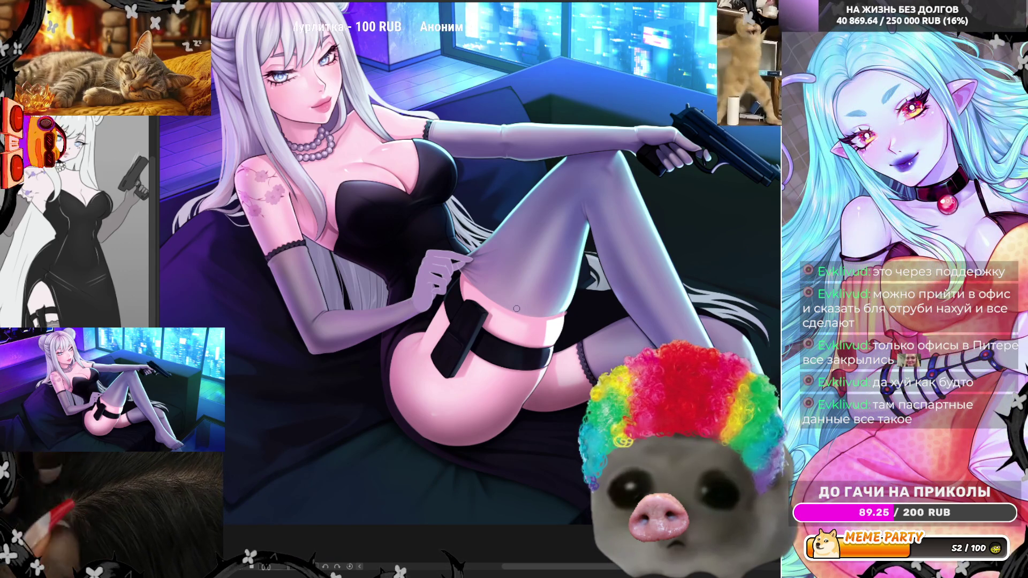
scroll(516, 309, up, 5)
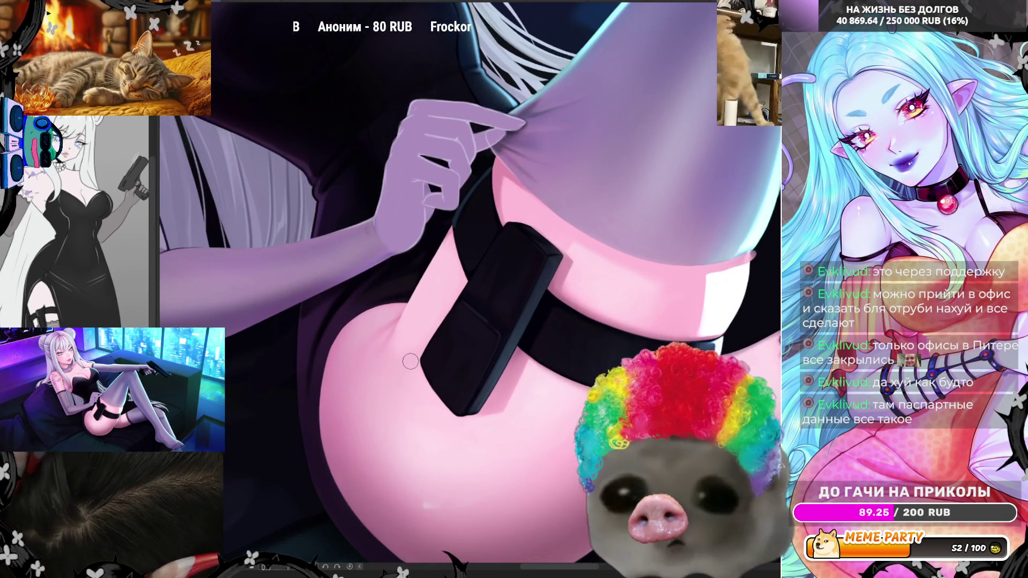